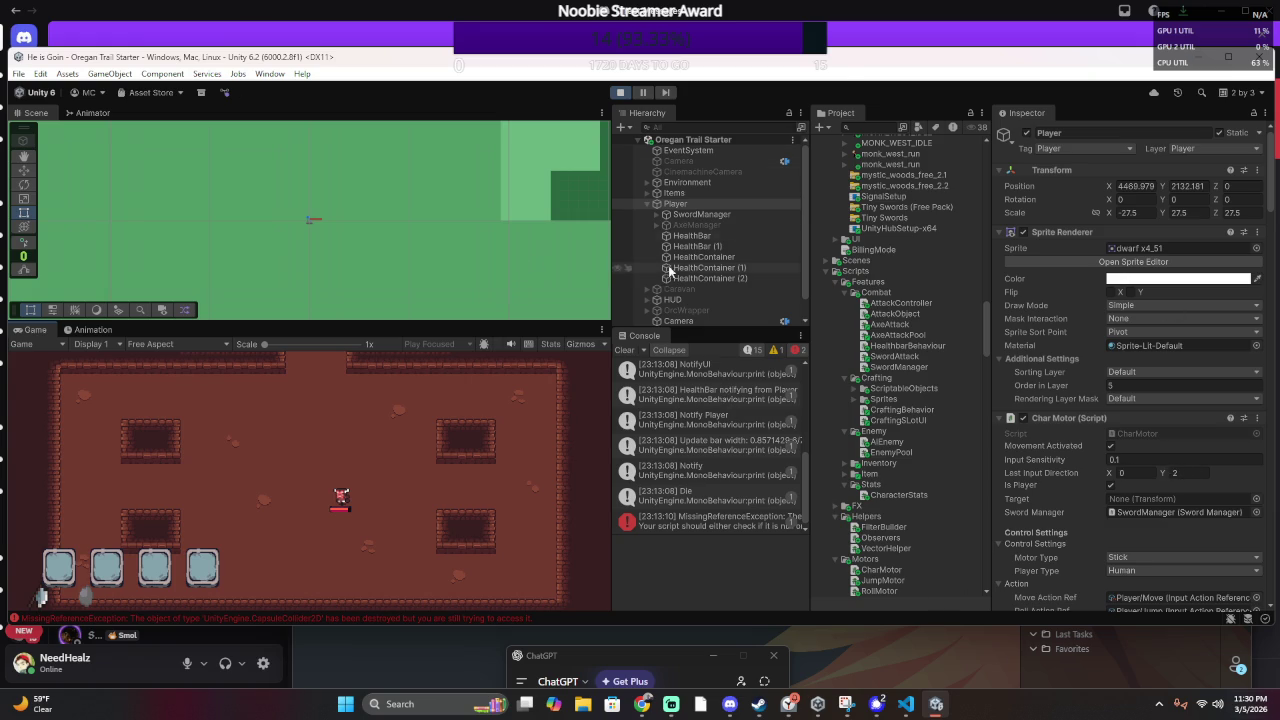
# Stop the Play-mode playtest and close the Unity editor window
pyautogui.click(618, 93)
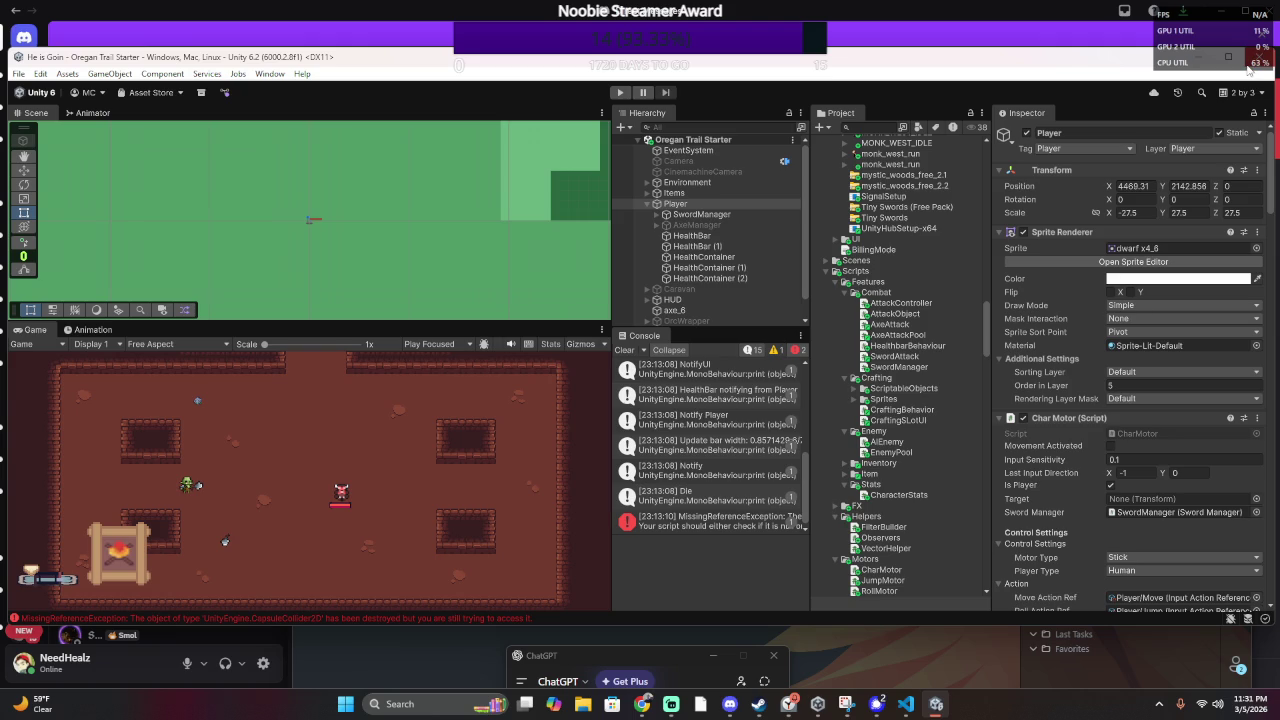
pyautogui.click(1249, 70)
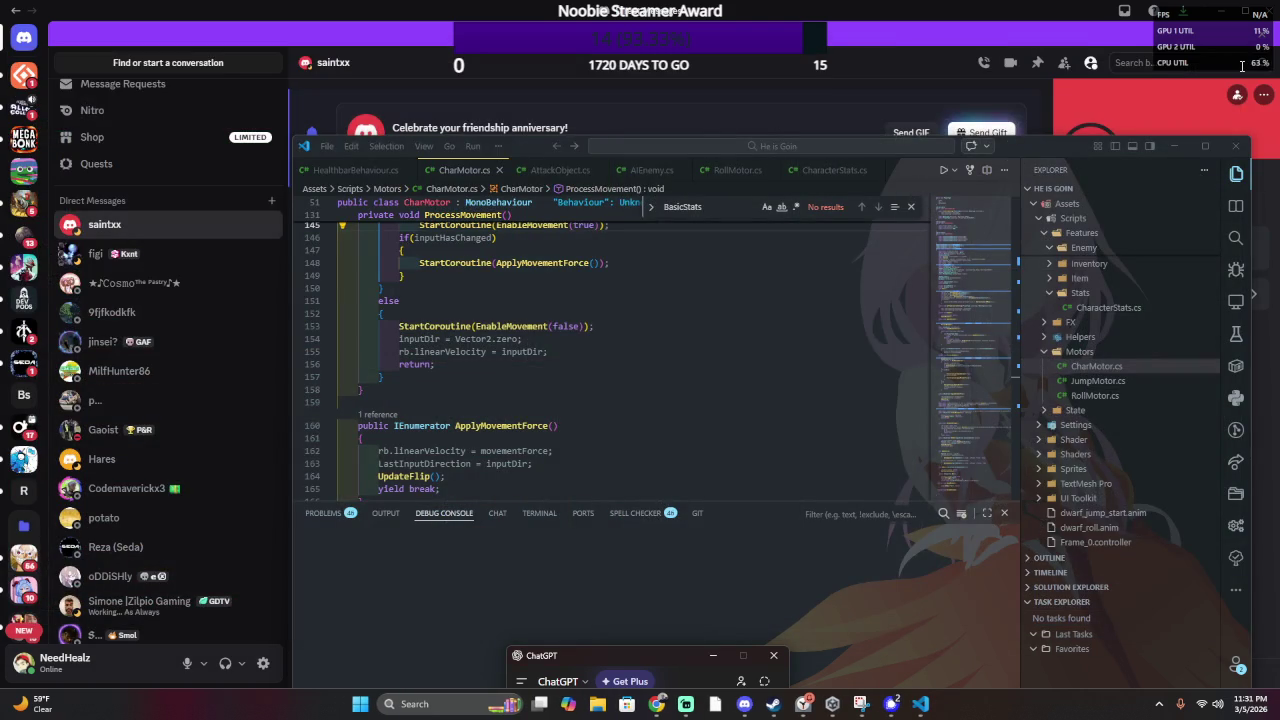
# Find Megabonk in the Steam Library list and launch it
pyautogui.click(785, 716)
pyautogui.scroll(-3, 333, 327)
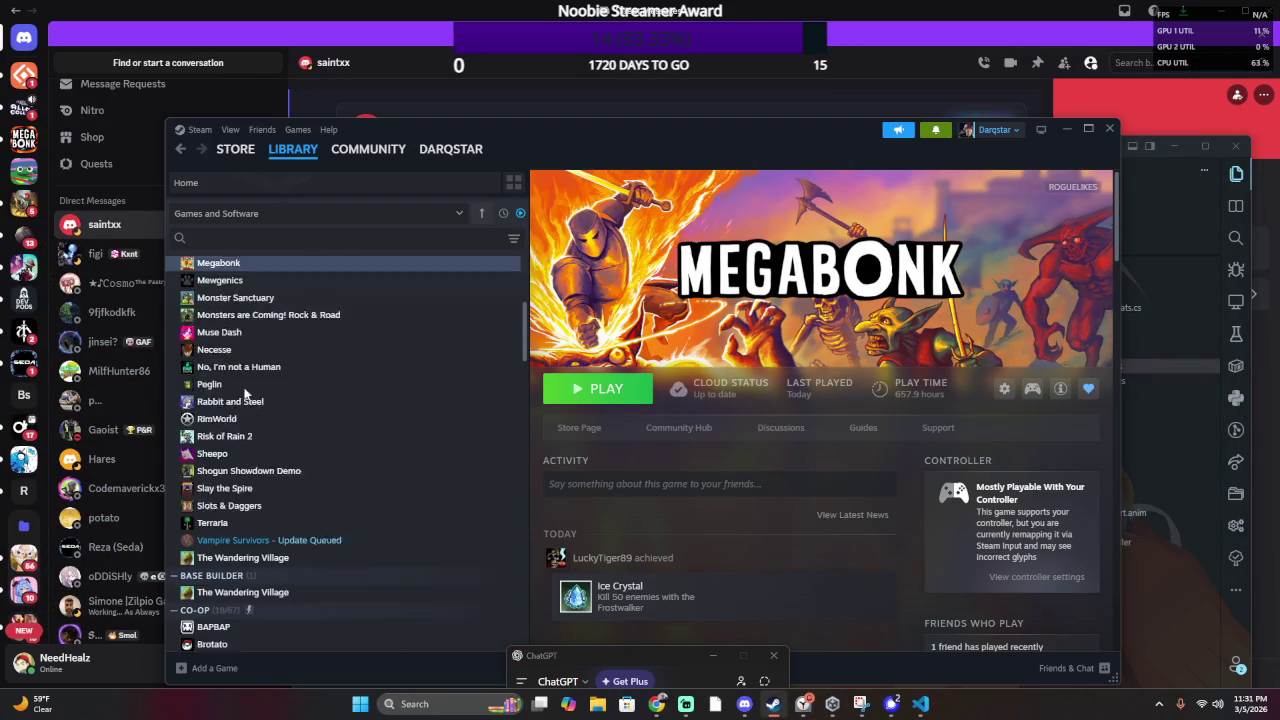
pyautogui.scroll(2, 333, 327)
pyautogui.scroll(1, 334, 334)
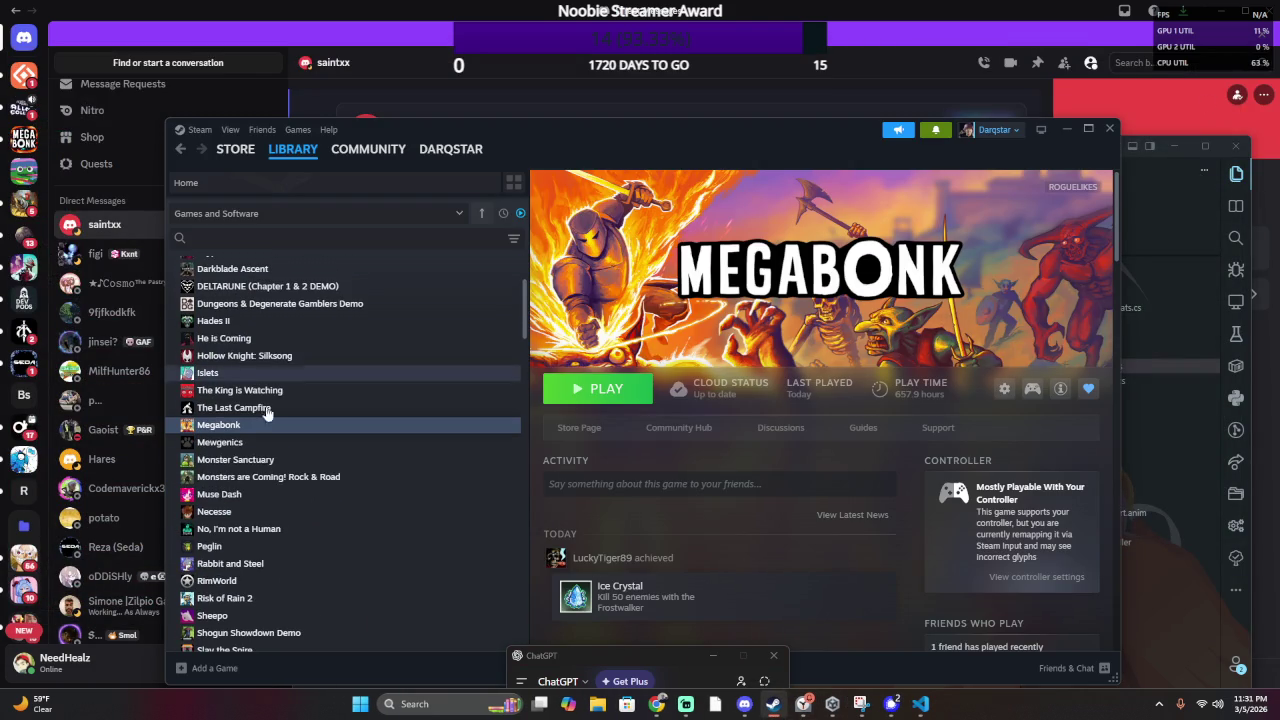
pyautogui.doubleClick(248, 428)
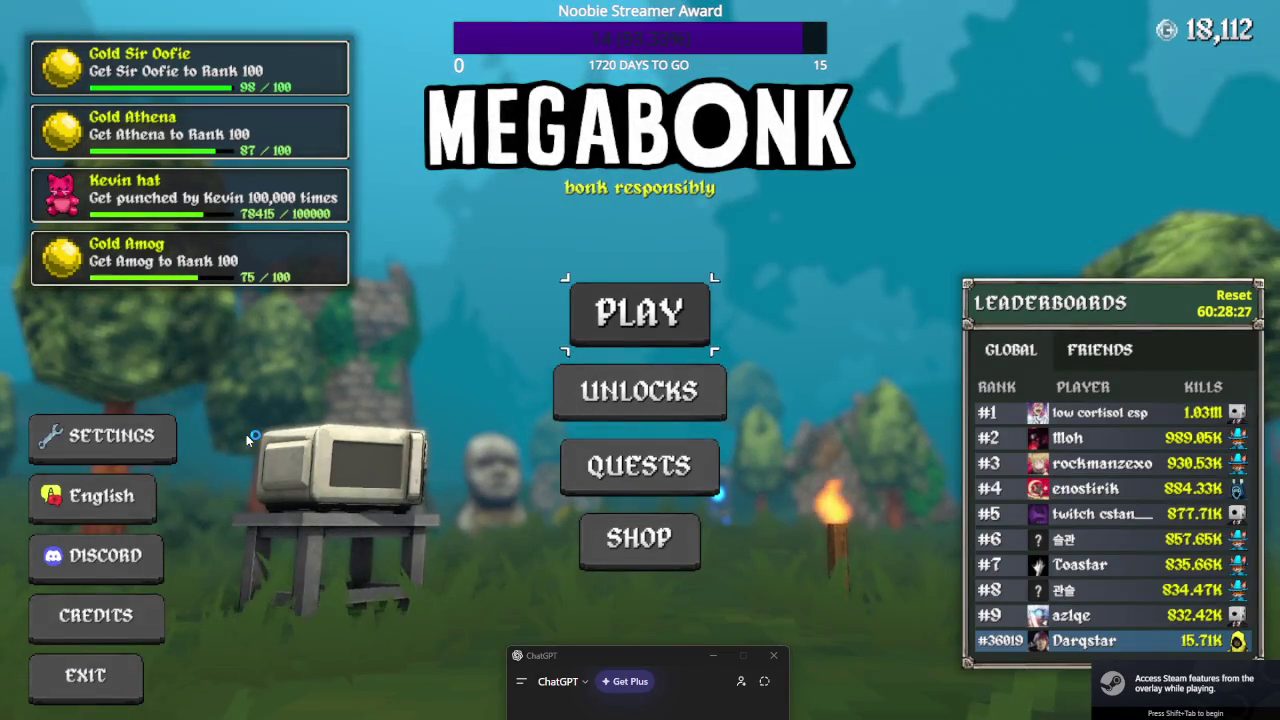
# Go from Megabonk's main menu to character selection, then return to VS Code's CharMotor.cs
pyautogui.click(624, 307)
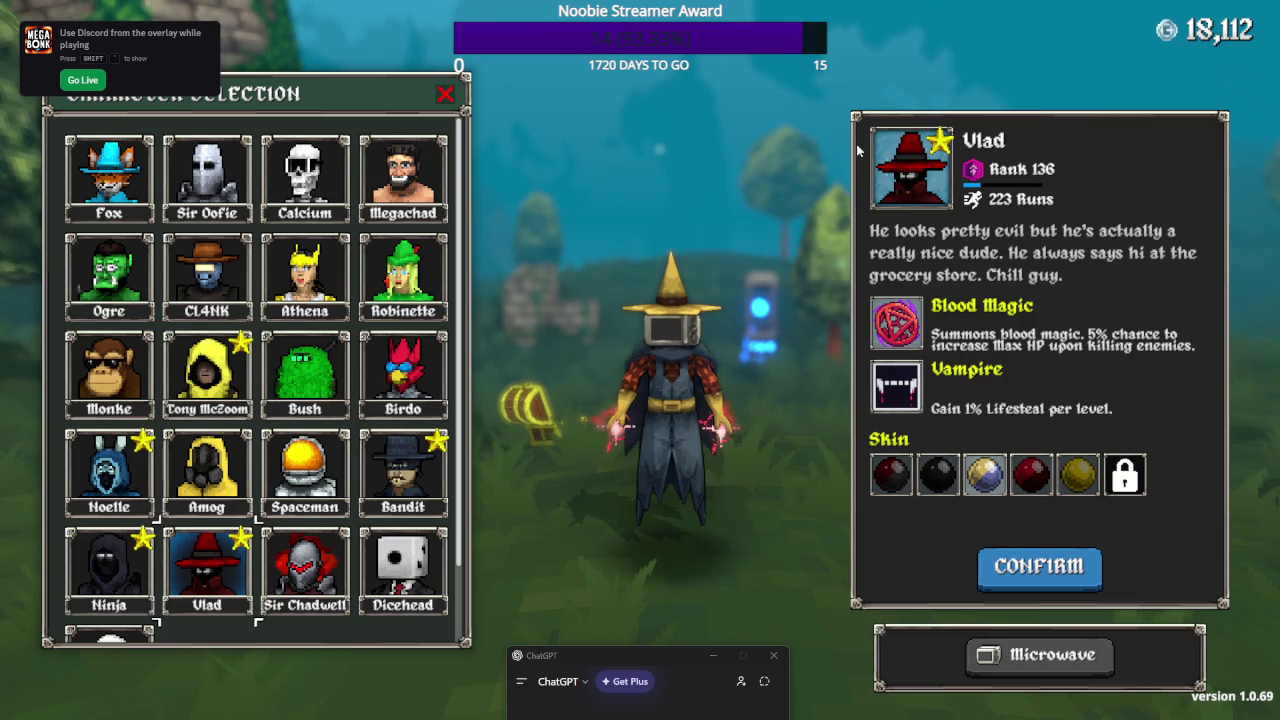
pyautogui.hotkey('alt', 'Tab')
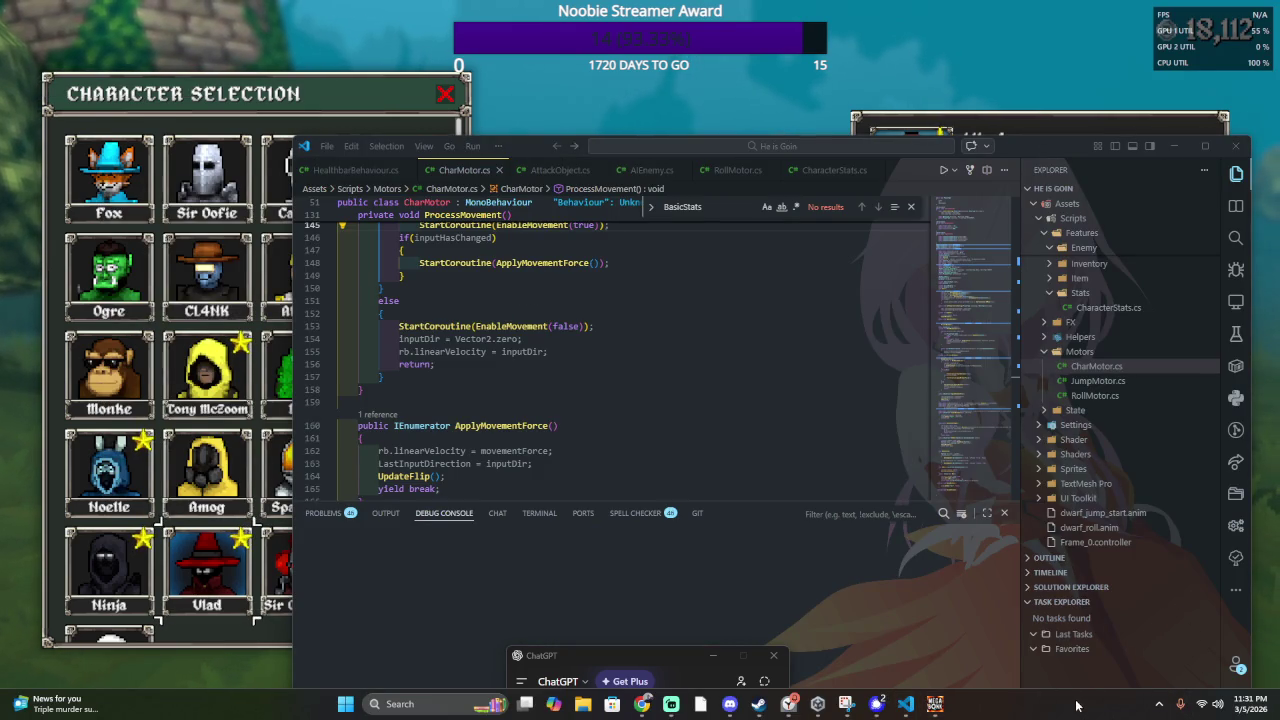
# Open Task Manager from the taskbar to view running processes like Megabonk.exe
pyautogui.rightClick(1078, 706)
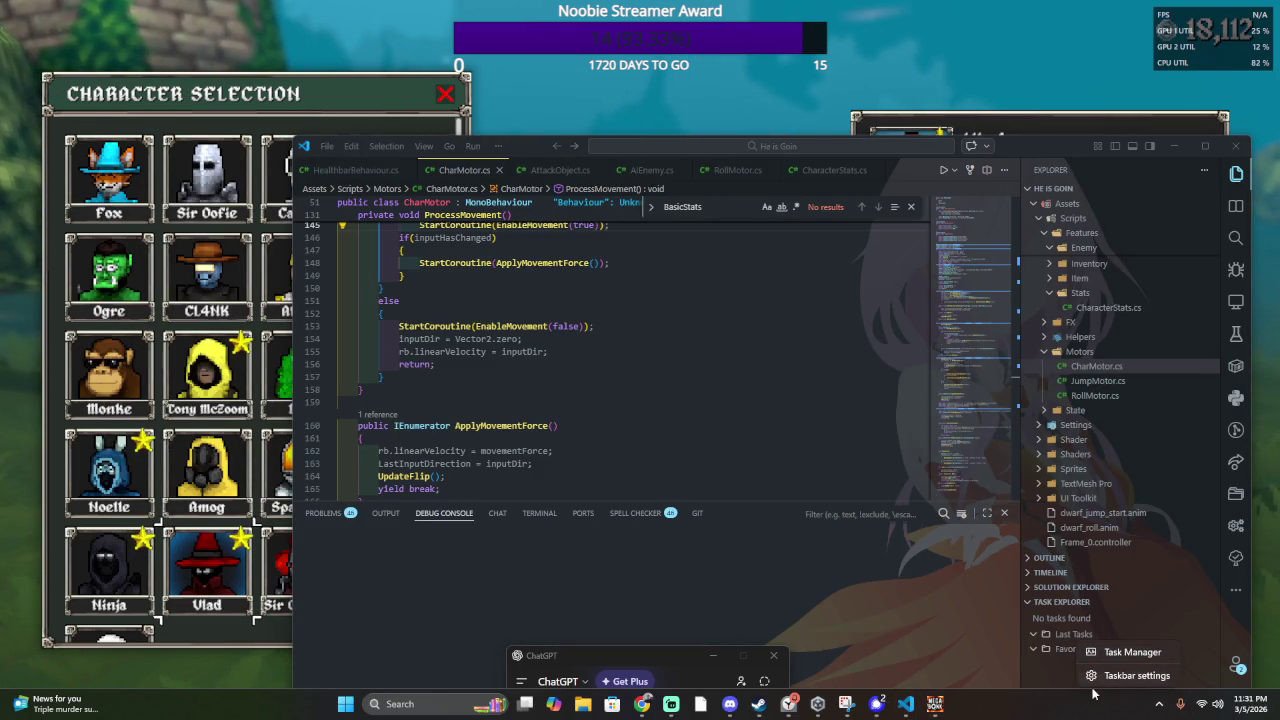
pyautogui.click(1130, 652)
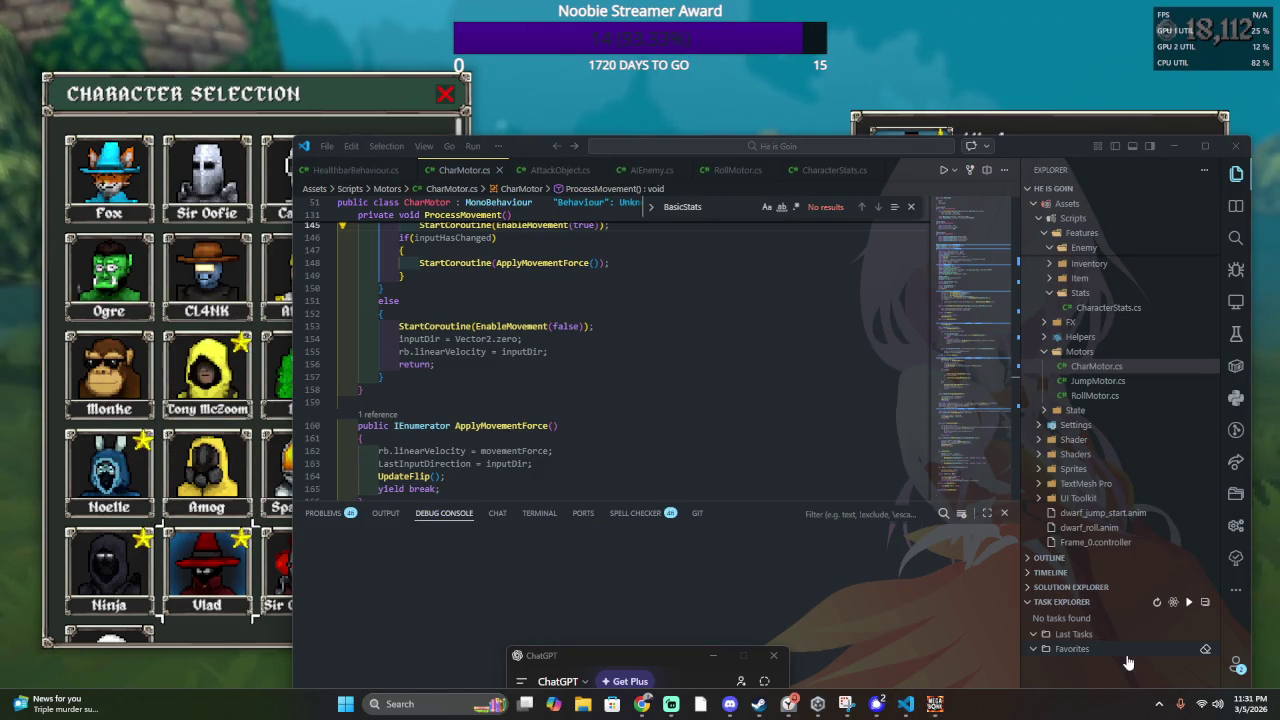